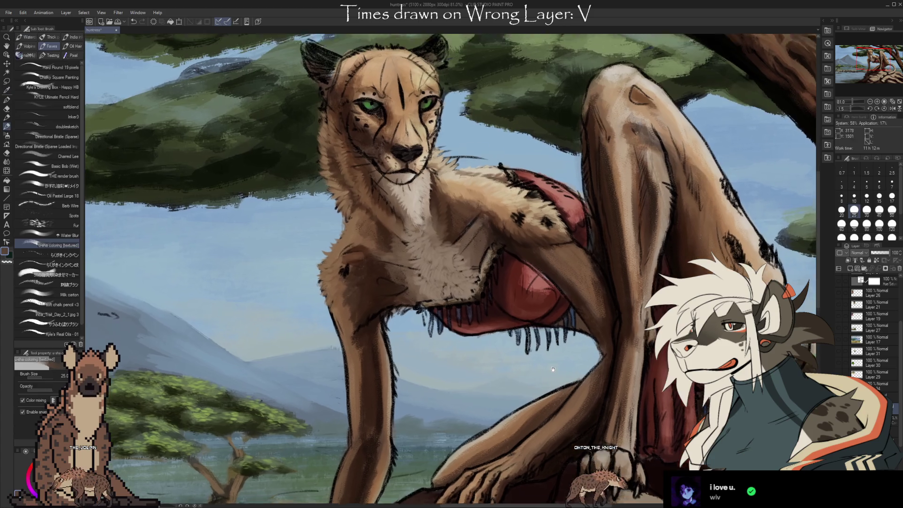
# - Paint light, textured fur strokes over the cheetah's chest with the u-sha coloring brush, using a sampled fur colour
pyautogui.moveTo(410, 231); pyautogui.dragTo(415, 200)
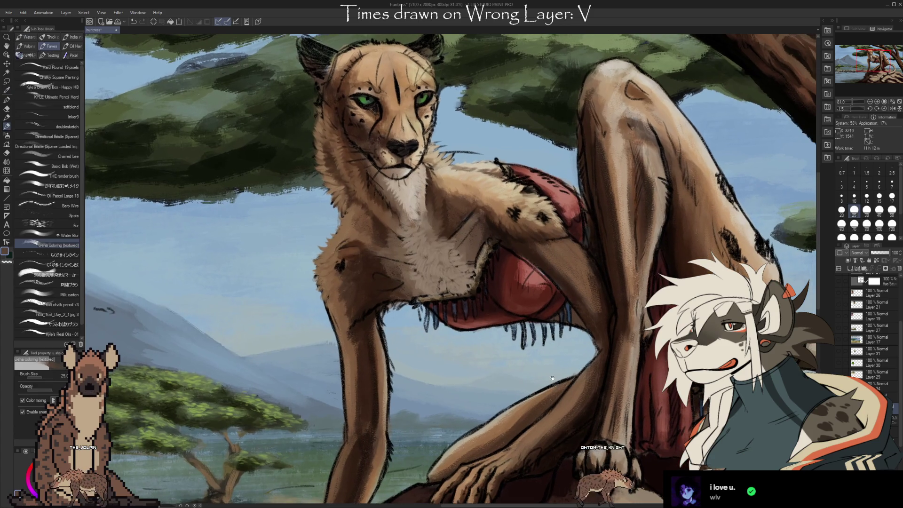
pyautogui.keyDown('alt'); pyautogui.click(459, 255); pyautogui.keyUp('alt')
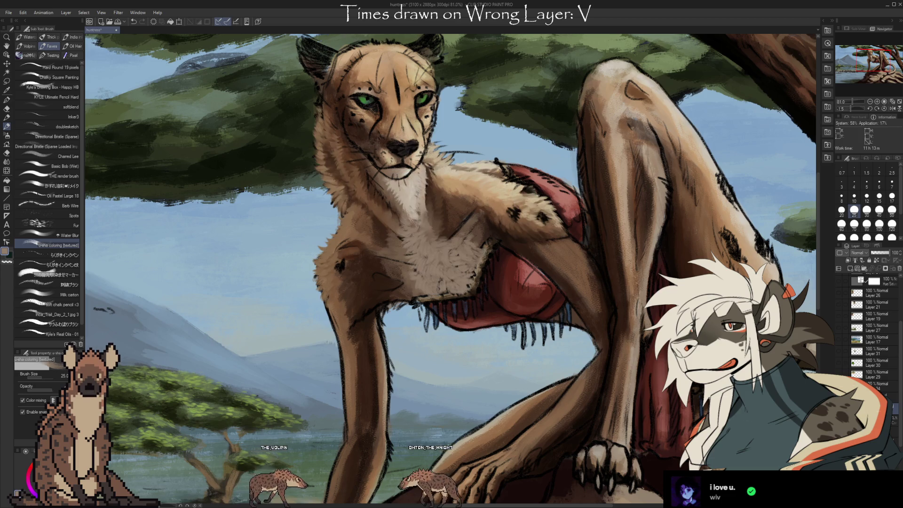
pyautogui.scroll(-3, 480, 235)
# - Pick a dark brown from the cheetah's markings and zoom the chest view in to 88.7%
pyautogui.scroll(2, 480, 234)
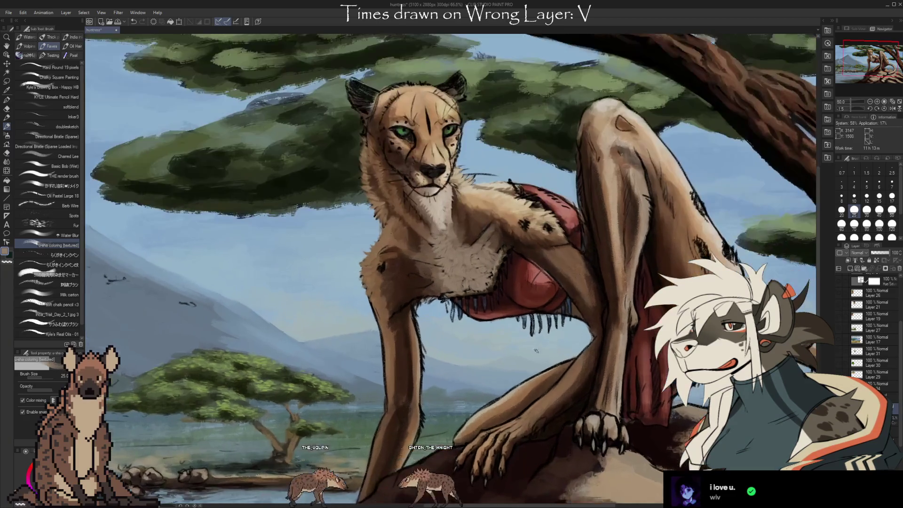
pyautogui.press('alt')
pyautogui.keyDown('alt'); pyautogui.click(480, 234); pyautogui.keyUp('alt')
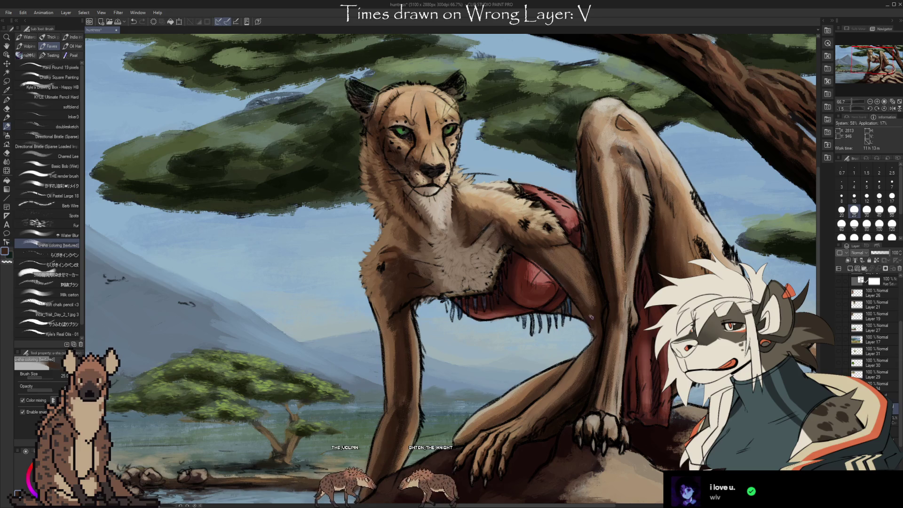
pyautogui.moveTo(592, 317)
pyautogui.mouseDown()
pyautogui.moveTo(609, 378)
pyautogui.moveTo(640, 355)
pyautogui.mouseUp()
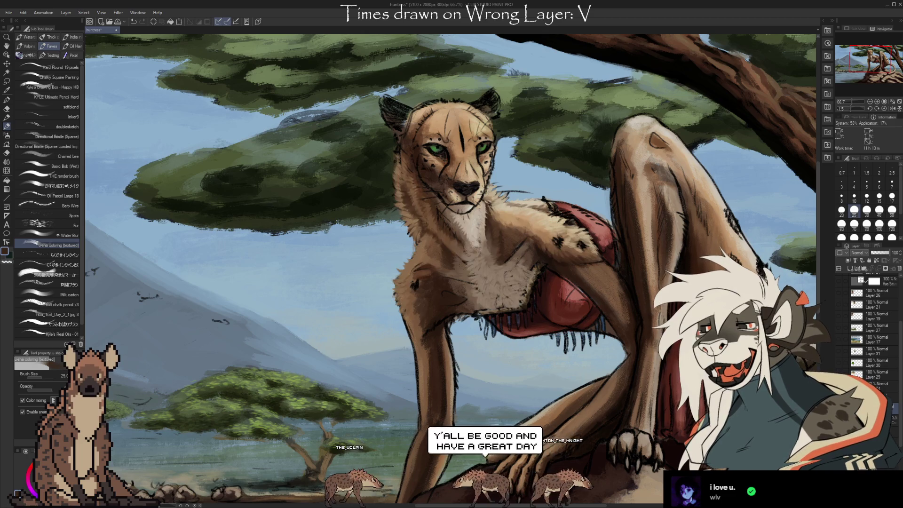
pyautogui.scroll(1, 598, 327)
pyautogui.scroll(1, 598, 326)
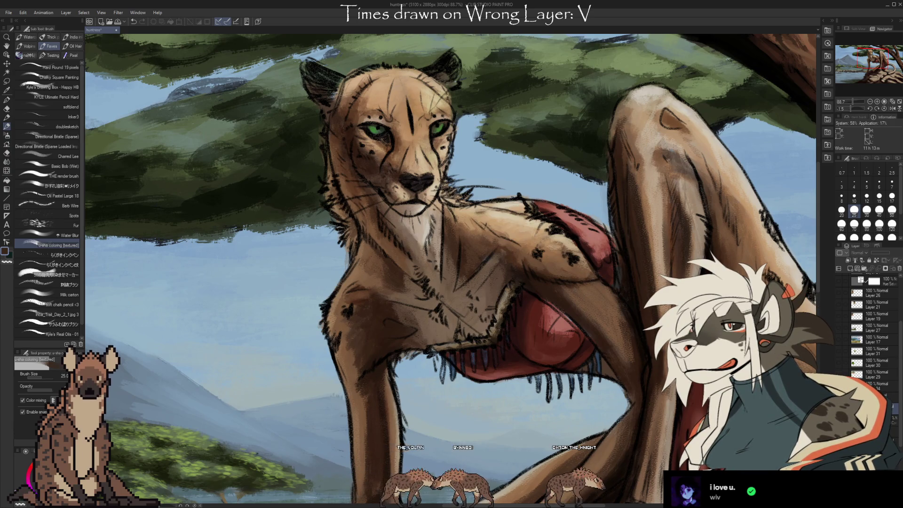
# - Erase rough patches in the neck fur and repaint them with a fur colour sampled from the canvas
pyautogui.hotkey('ctrl', 'z')
pyautogui.press('e')
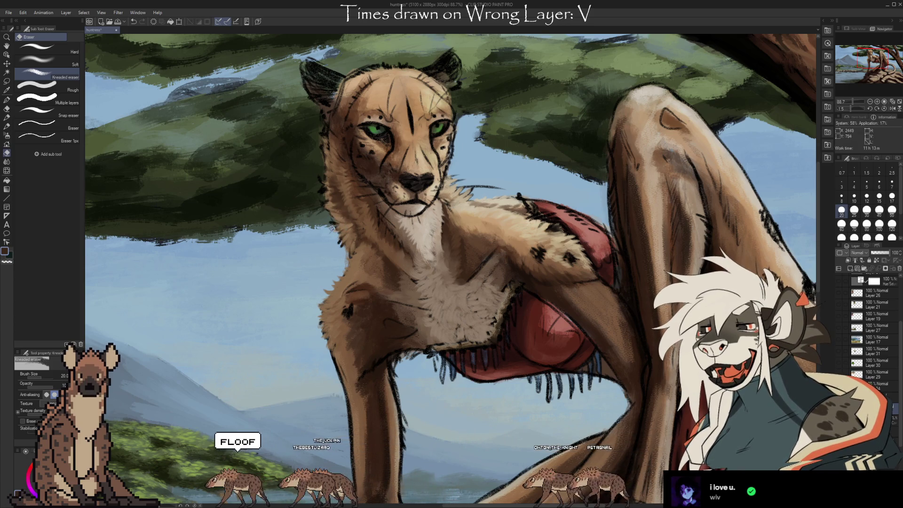
pyautogui.press('b')
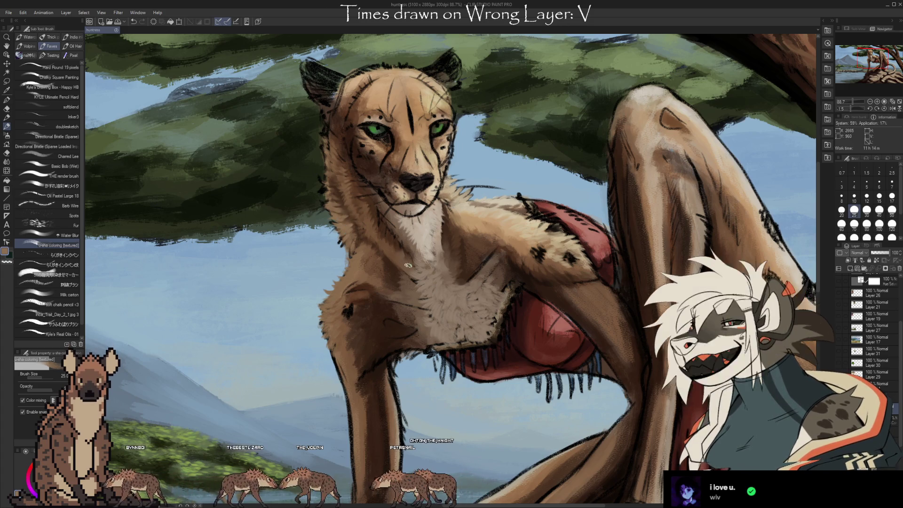
pyautogui.keyDown('alt'); pyautogui.click(383, 262); pyautogui.keyUp('alt')
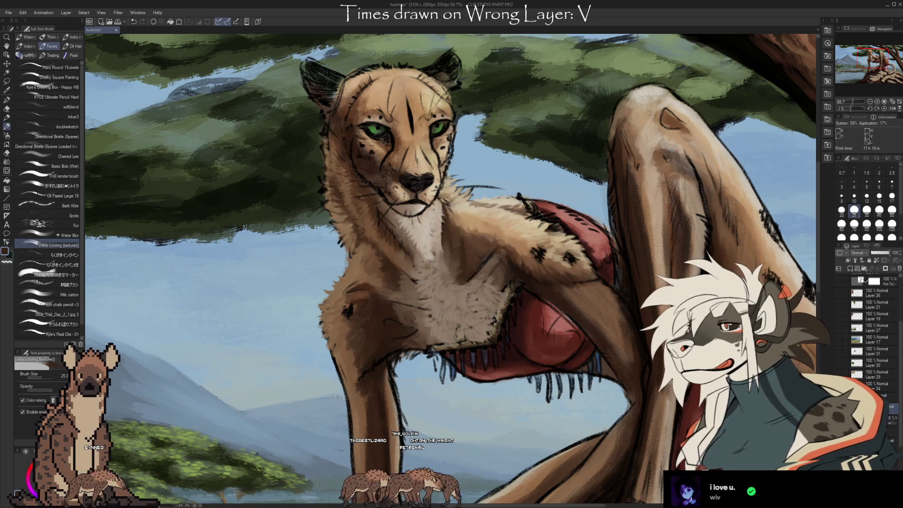
# - Erase more chest fur and repaint it in tan sampled from the cheetah's chest
pyautogui.press('e')
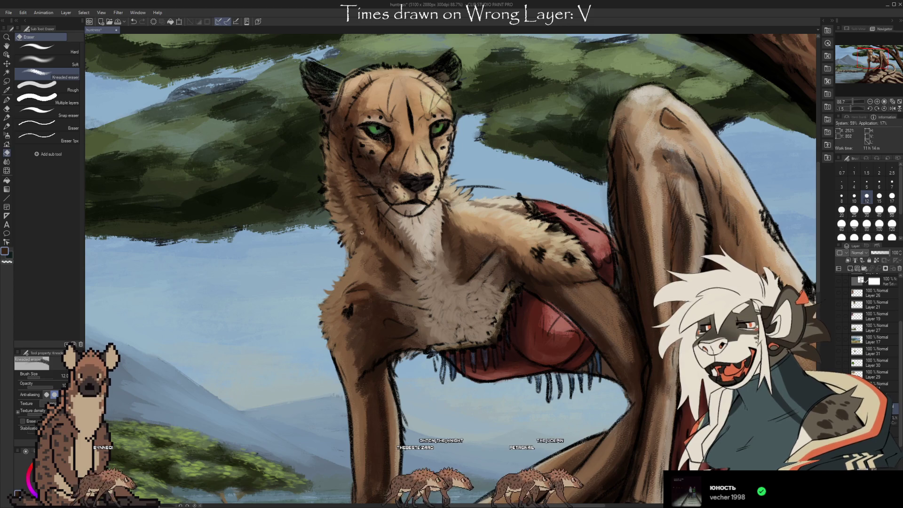
pyautogui.press('i')
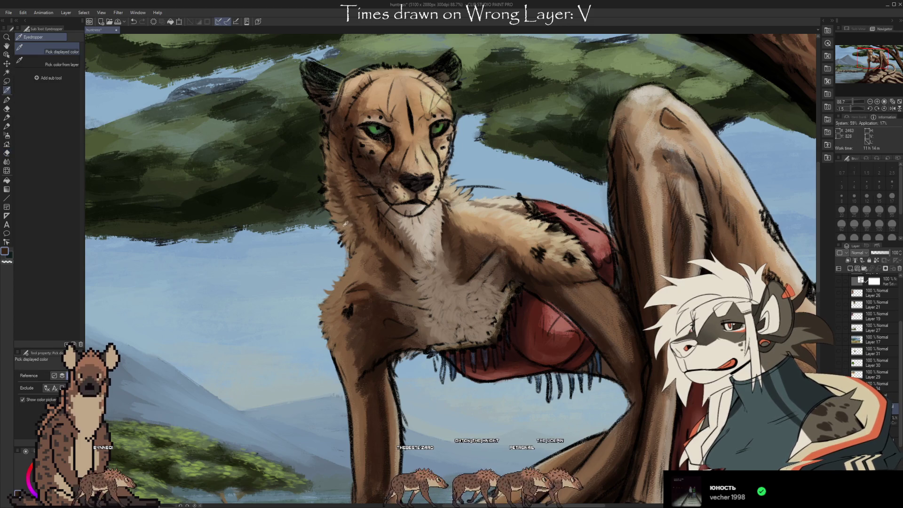
pyautogui.click(346, 224)
pyautogui.press('b')
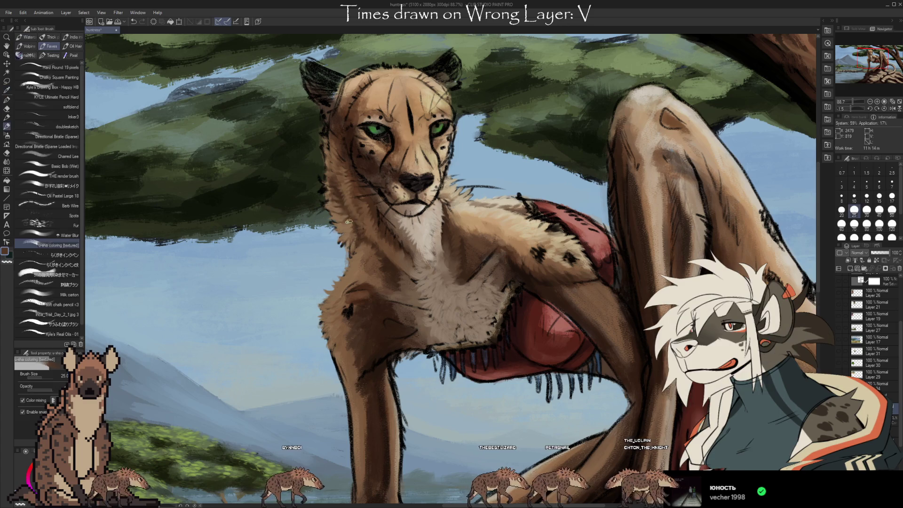
pyautogui.keyDown('alt'); pyautogui.click(353, 207); pyautogui.keyUp('alt')
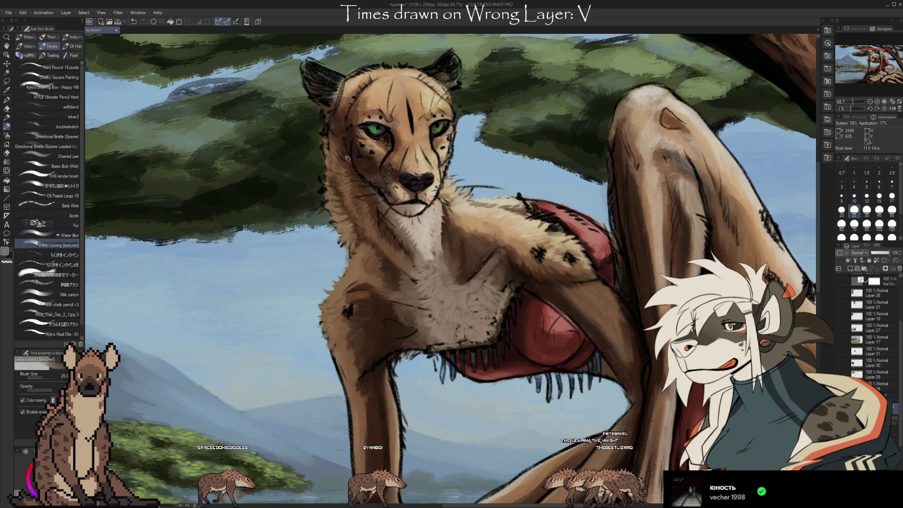
# - Paint lighter tan fur strokes on the cheetah's neck using colours sampled there
pyautogui.press('i')
pyautogui.moveTo(323, 183); pyautogui.dragTo(292, 209)
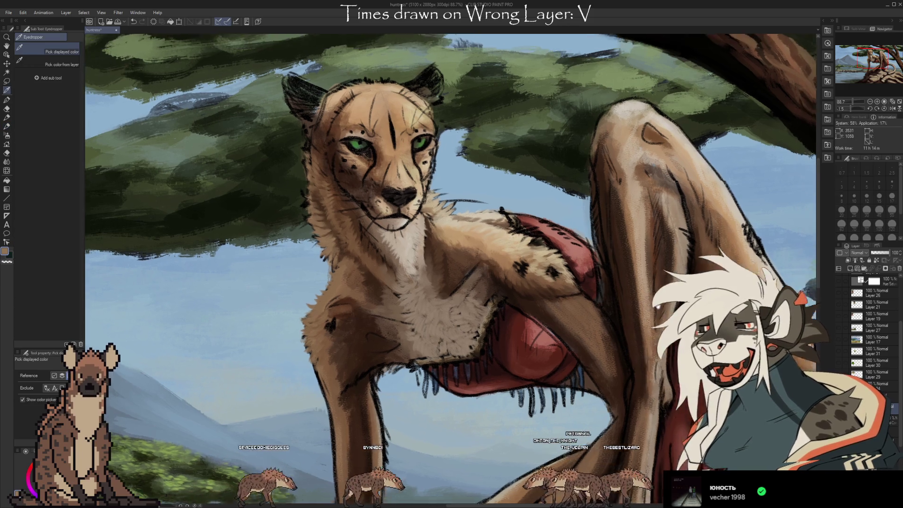
pyautogui.click(435, 222)
pyautogui.press('b')
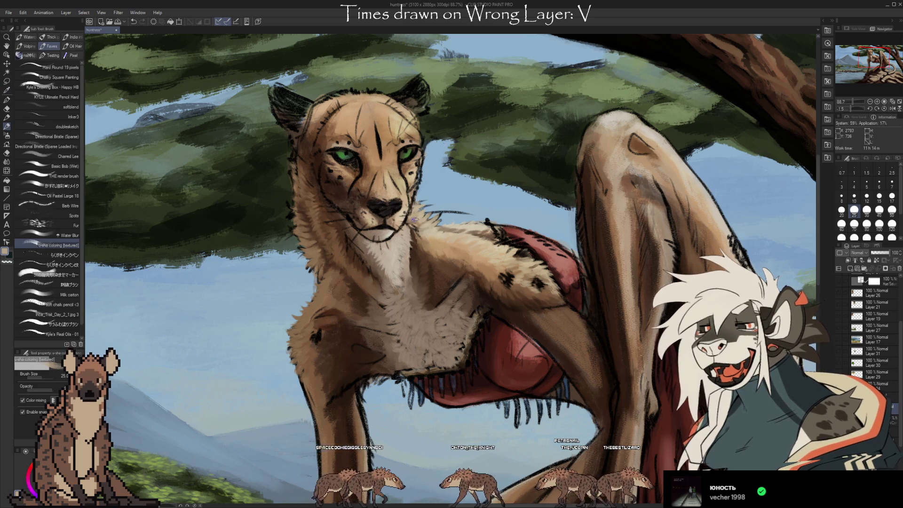
pyautogui.keyDown('alt'); pyautogui.click(414, 219); pyautogui.keyUp('alt')
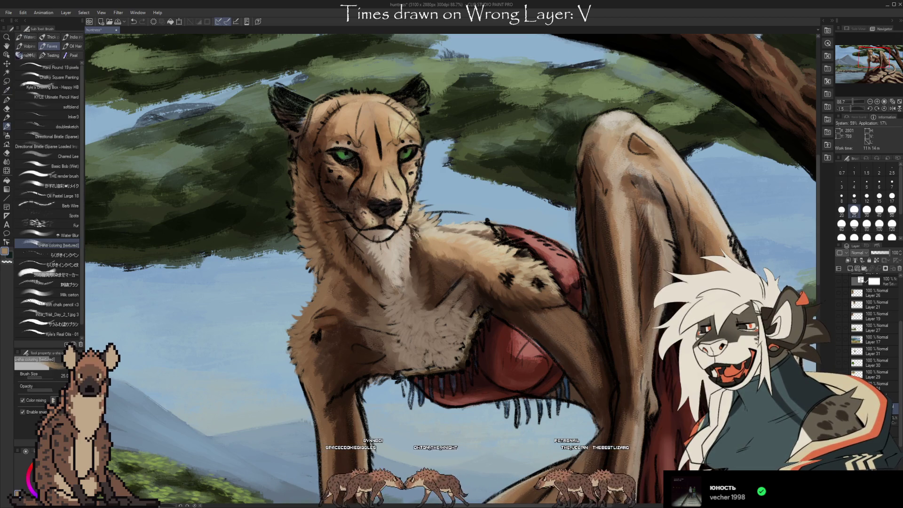
pyautogui.keyDown('alt'); pyautogui.click(410, 231); pyautogui.keyUp('alt')
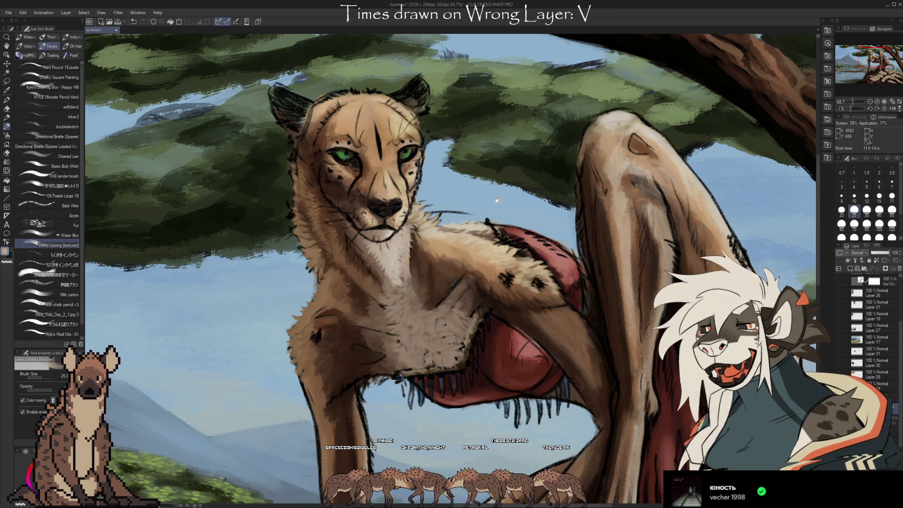
pyautogui.moveTo(444, 248); pyautogui.dragTo(445, 260)
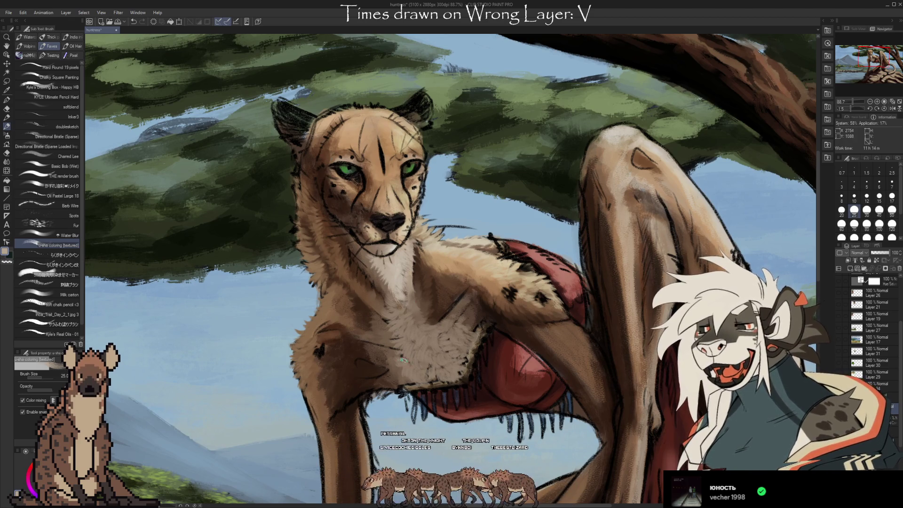
# - Undo and redo the latest chest strokes to compare, keep them, and add more tan fur
pyautogui.hotkey('ctrl', 'z')
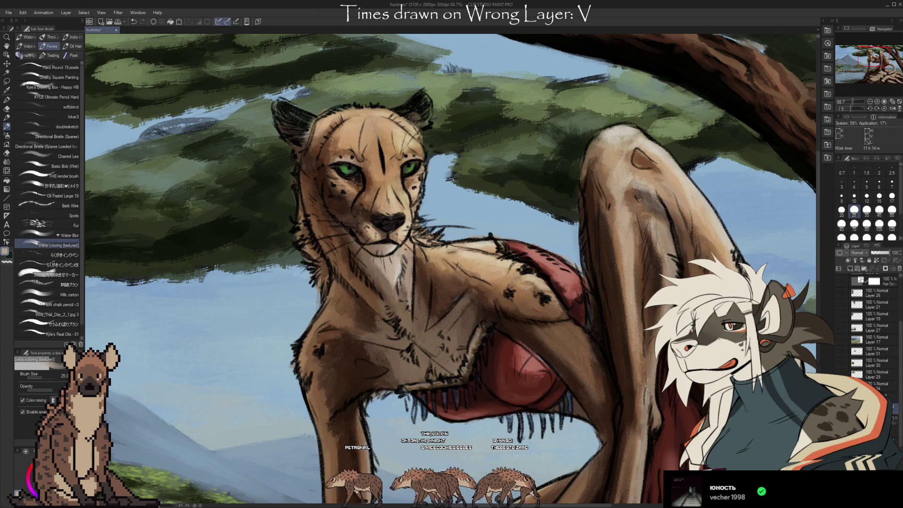
pyautogui.hotkey('ctrl', 'y')
pyautogui.hotkey('ctrl', 'z')
pyautogui.hotkey('ctrl', 'y')
pyautogui.hotkey('ctrl', 'z')
pyautogui.press('i')
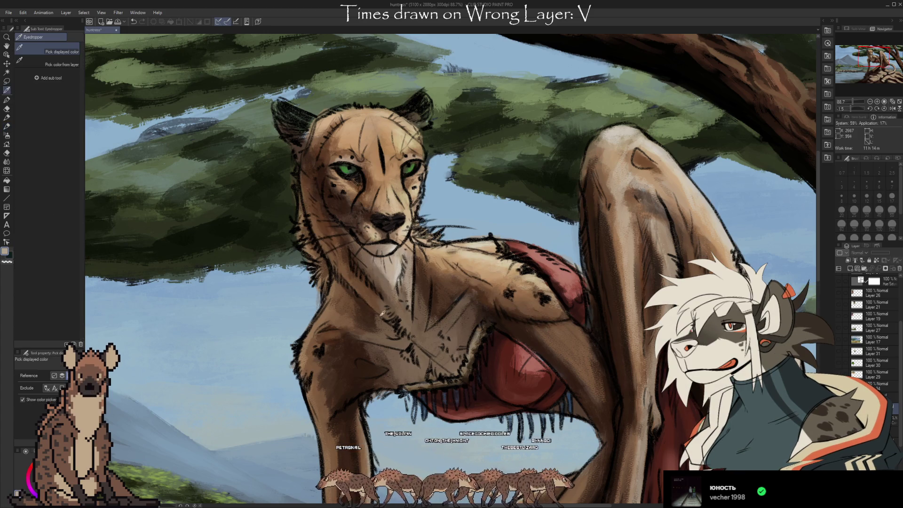
pyautogui.press('b')
pyautogui.hotkey('ctrl', 'y')
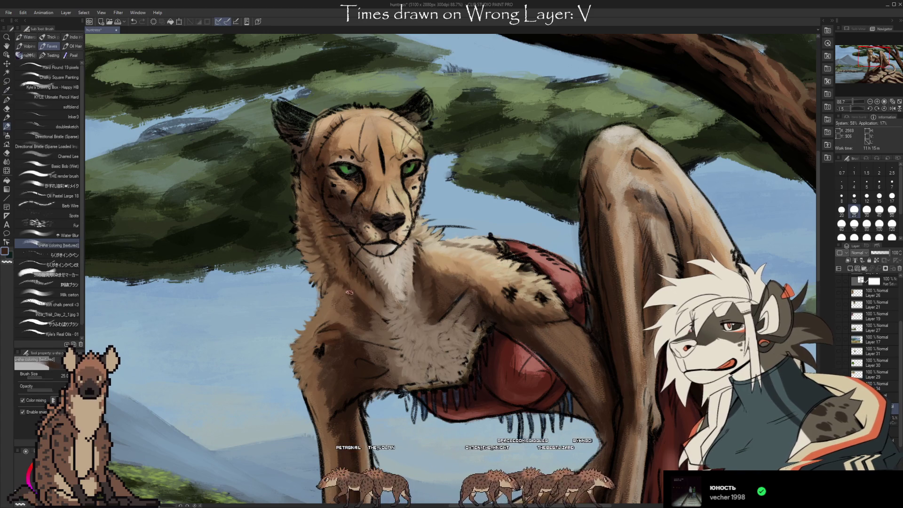
pyautogui.keyDown('alt'); pyautogui.click(342, 268); pyautogui.keyUp('alt')
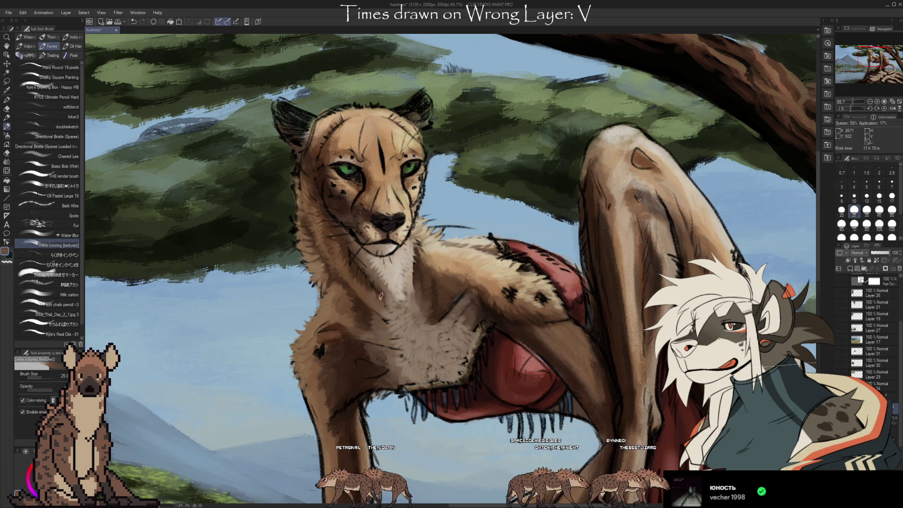
pyautogui.moveTo(515, 334); pyautogui.dragTo(542, 288)
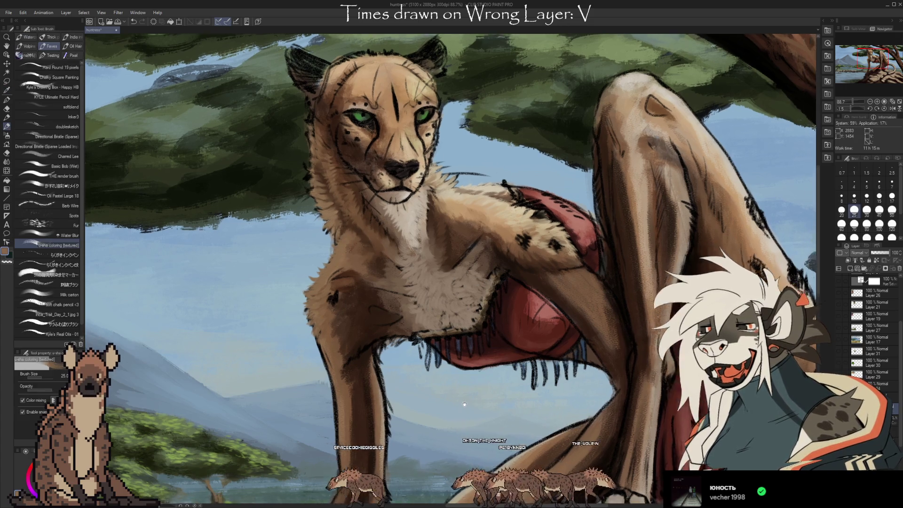
# - Touch up the chest with the eraser and enlarge the brush from 25 to 40
pyautogui.moveTo(492, 388)
pyautogui.mouseDown()
pyautogui.moveTo(416, 399)
pyautogui.moveTo(418, 386)
pyautogui.mouseUp()
pyautogui.press('e')
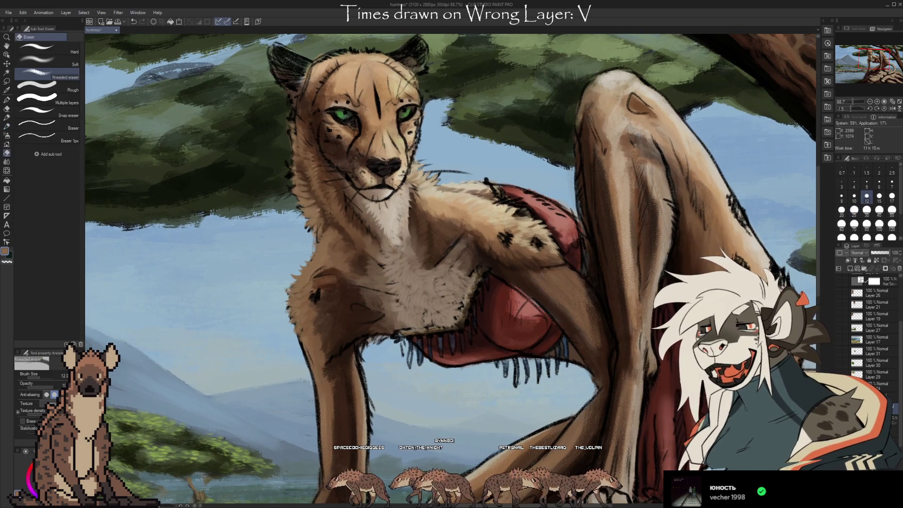
pyautogui.press('b')
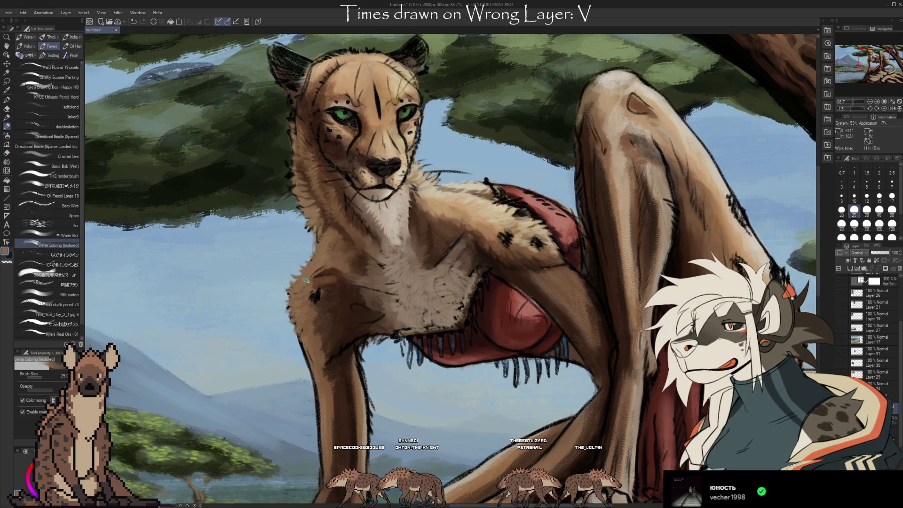
pyautogui.moveTo(327, 245)
pyautogui.mouseDown()
pyautogui.moveTo(493, 346)
pyautogui.moveTo(486, 358)
pyautogui.mouseUp()
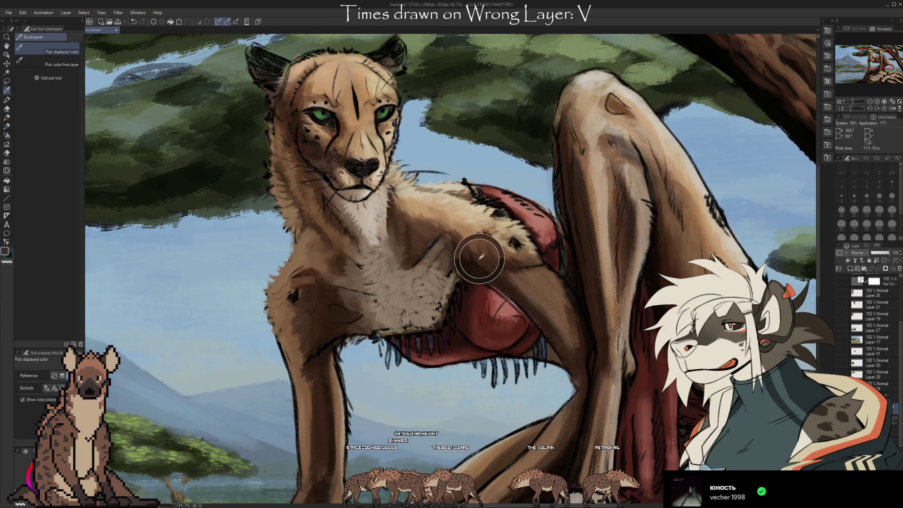
pyautogui.press(']')
pyautogui.press(']')
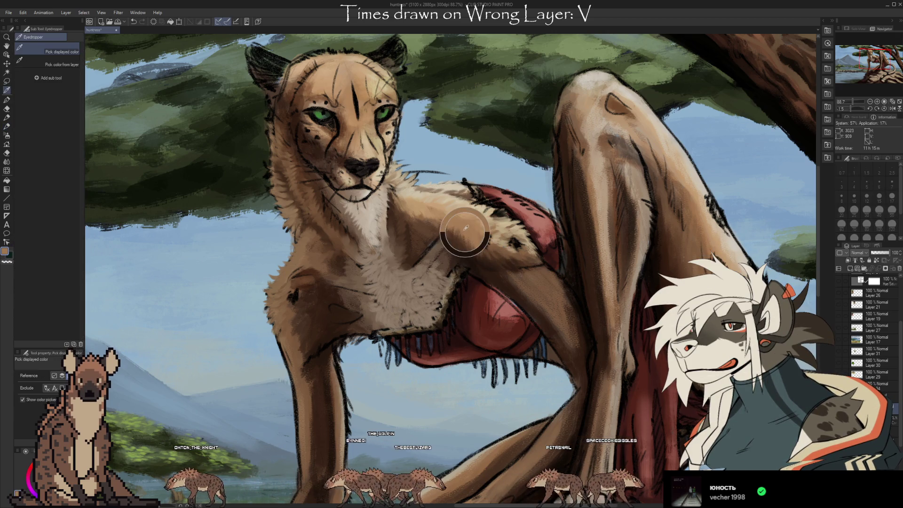
# - Paint pale cream fur across the central chest, sampling tan and darker brown tones from the fur
pyautogui.keyDown('alt'); pyautogui.click(445, 194); pyautogui.keyUp('alt')
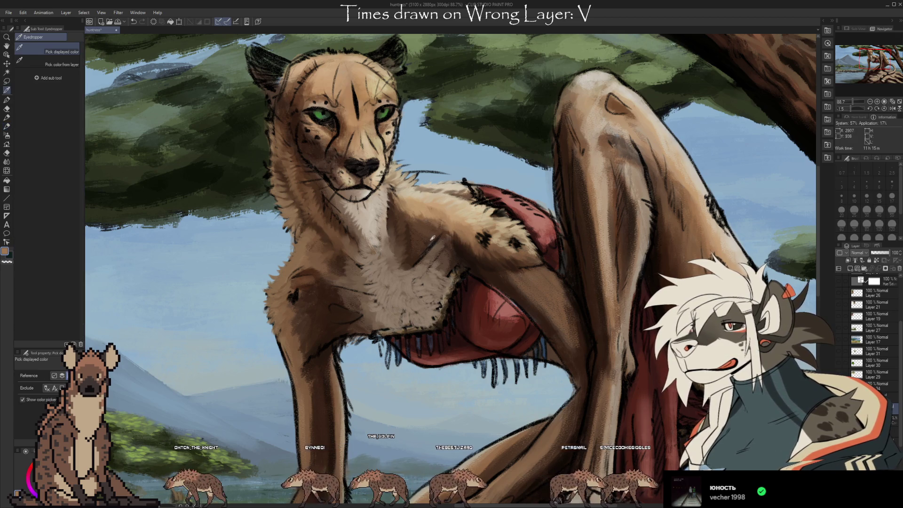
pyautogui.keyDown('alt'); pyautogui.click(415, 213); pyautogui.keyUp('alt')
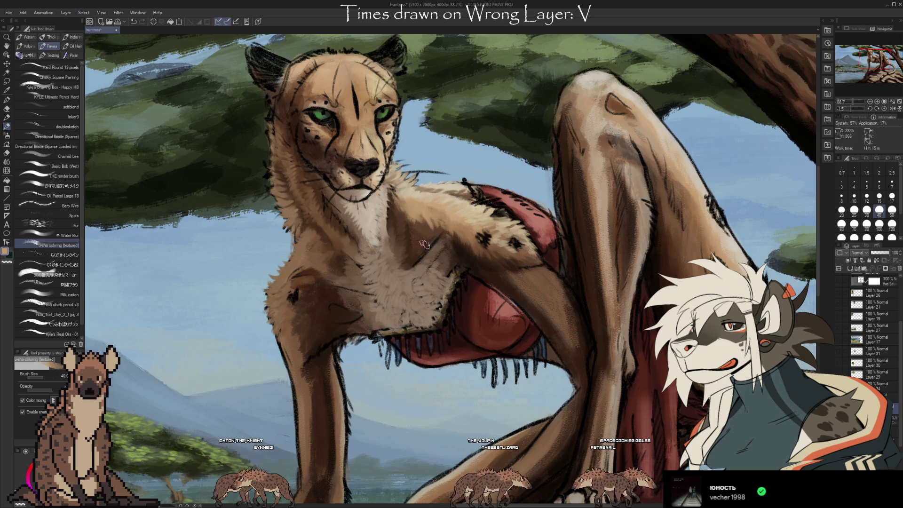
pyautogui.keyDown('alt'); pyautogui.click(426, 228); pyautogui.keyUp('alt')
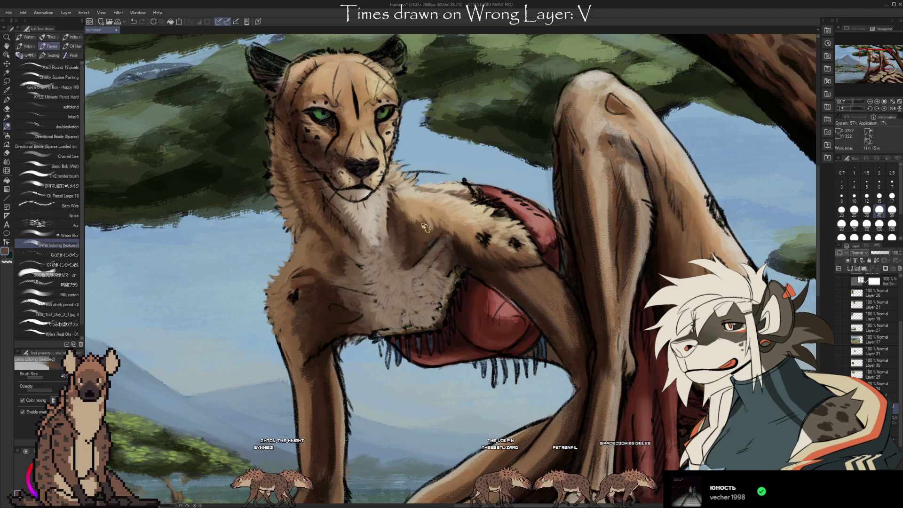
pyautogui.keyDown('alt'); pyautogui.click(411, 272); pyautogui.keyUp('alt')
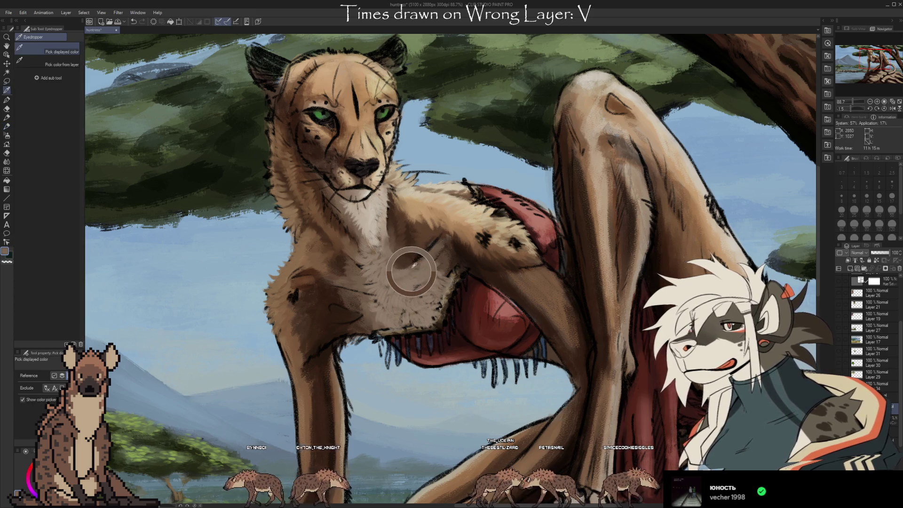
pyautogui.keyDown('alt'); pyautogui.click(407, 276); pyautogui.keyUp('alt')
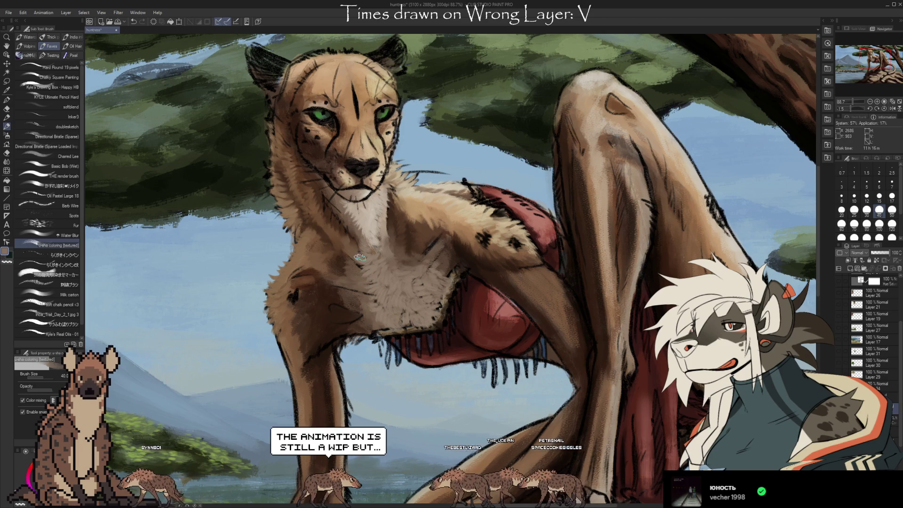
pyautogui.keyDown('alt'); pyautogui.click(340, 288); pyautogui.keyUp('alt')
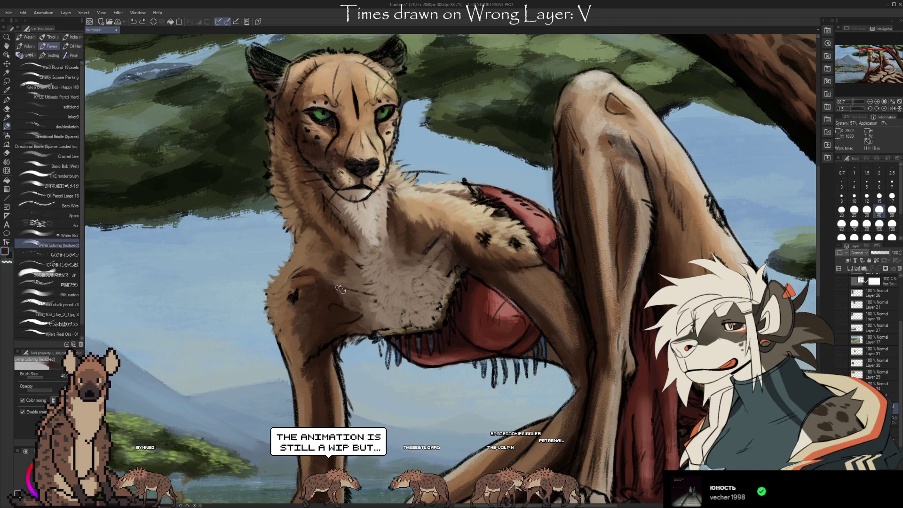
pyautogui.keyDown('alt'); pyautogui.click(347, 301); pyautogui.keyUp('alt')
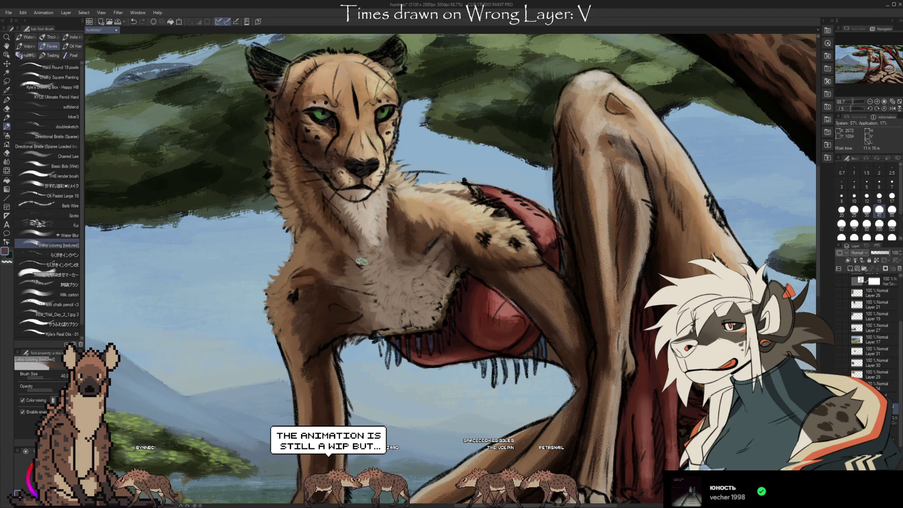
pyautogui.keyDown('alt'); pyautogui.click(360, 287); pyautogui.keyUp('alt')
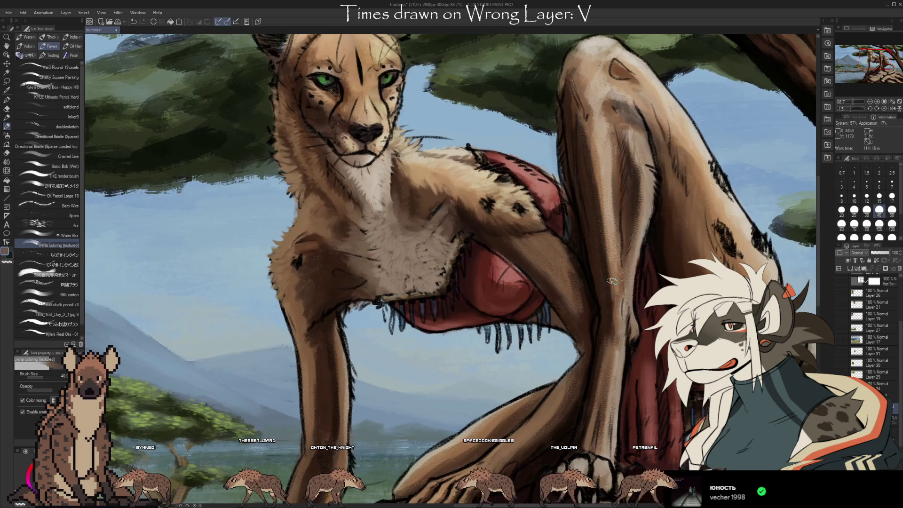
# - Rotate and enlarge the view, then paint tan fur shading on the cheetah's throat
pyautogui.moveTo(574, 294)
pyautogui.mouseDown()
pyautogui.moveTo(527, 417)
pyautogui.moveTo(281, 330)
pyautogui.moveTo(519, 314)
pyautogui.moveTo(464, 215)
pyautogui.mouseUp()
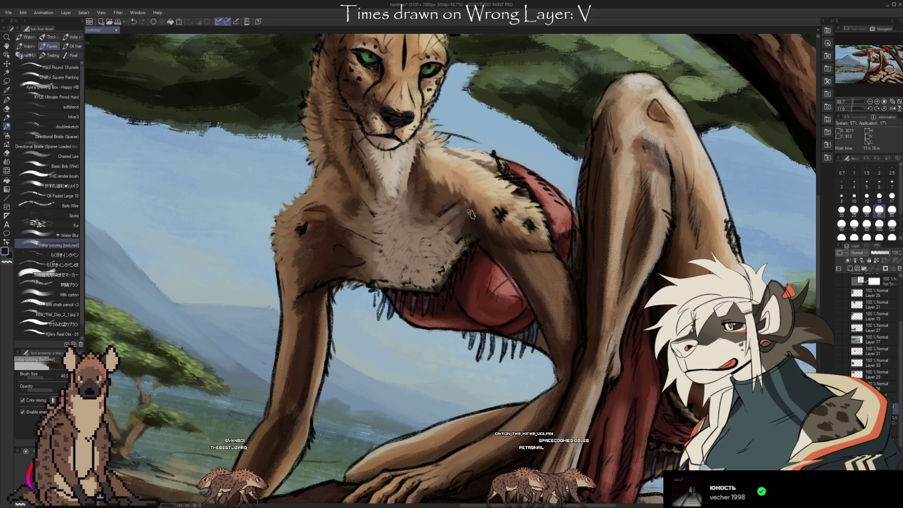
pyautogui.keyDown('alt'); pyautogui.click(459, 230); pyautogui.keyUp('alt')
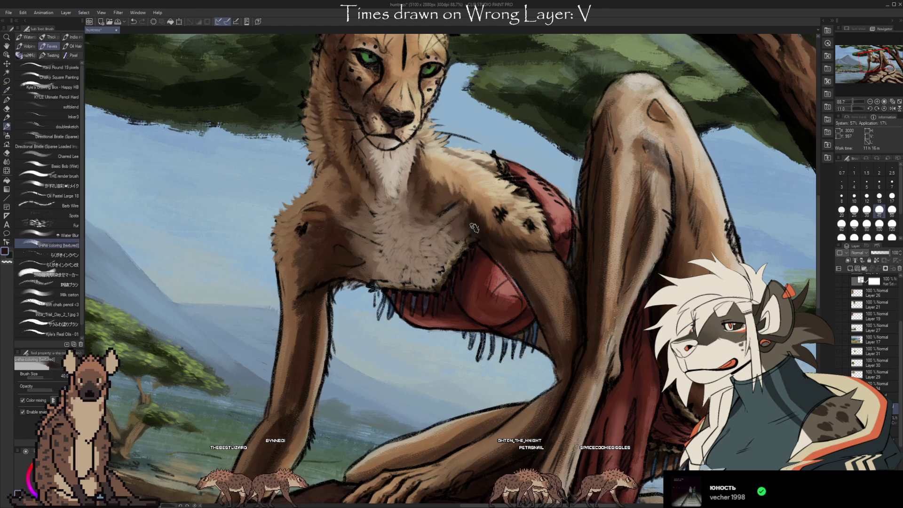
pyautogui.press('i')
pyautogui.press('b')
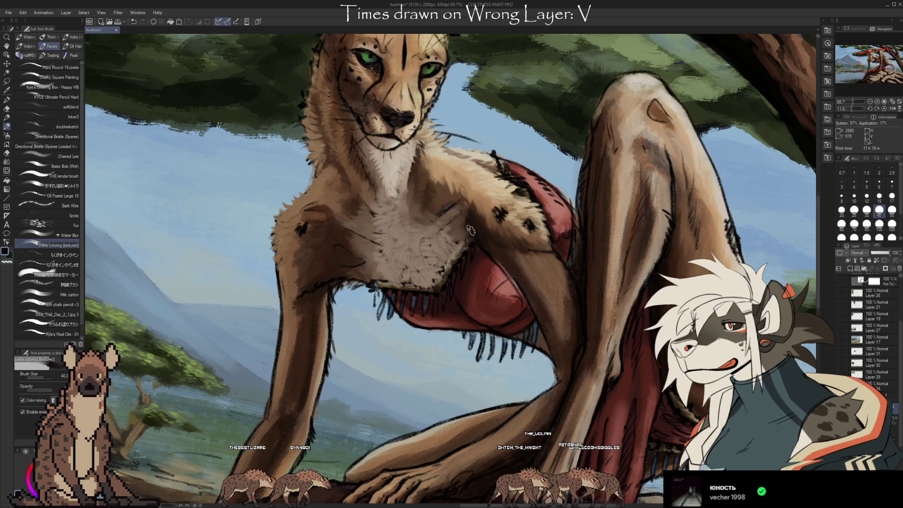
pyautogui.press('i')
pyautogui.press('b')
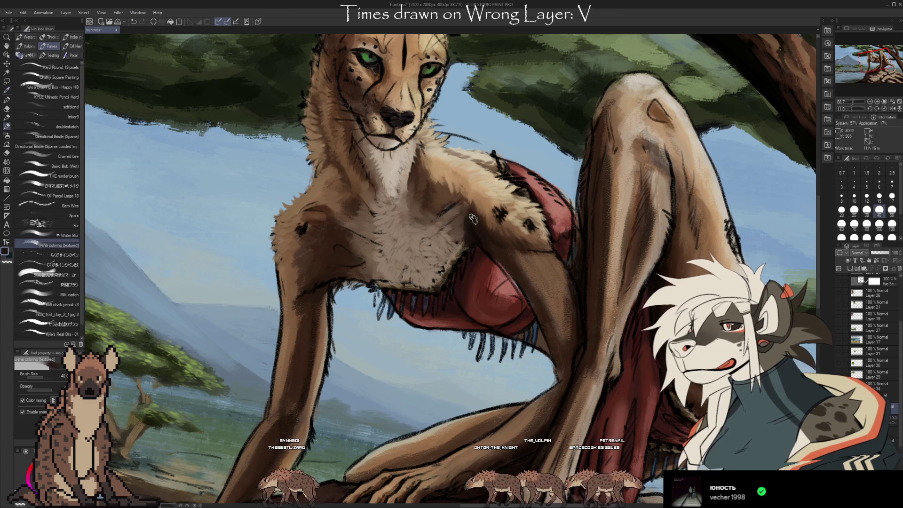
# - Paint pale cream fur beneath the chin using chest tones, including a greyish-brown
pyautogui.press('i')
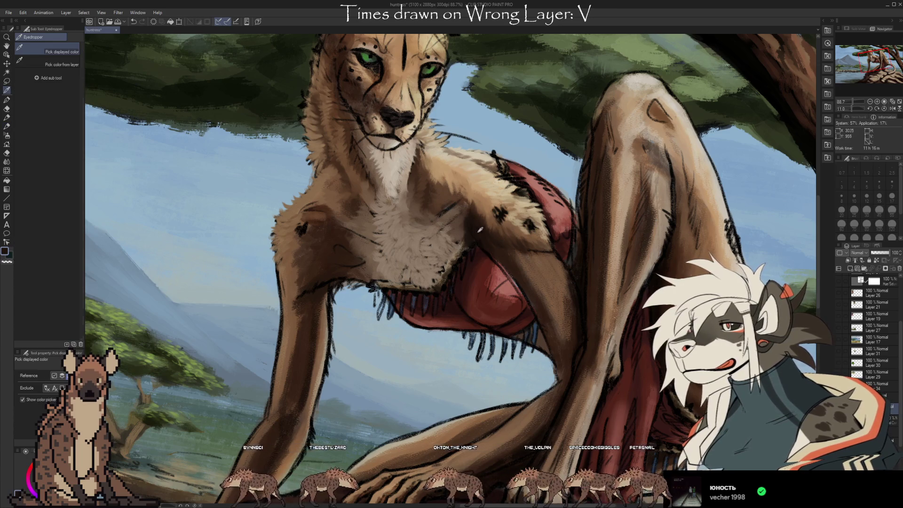
pyautogui.click(443, 196)
pyautogui.press('b')
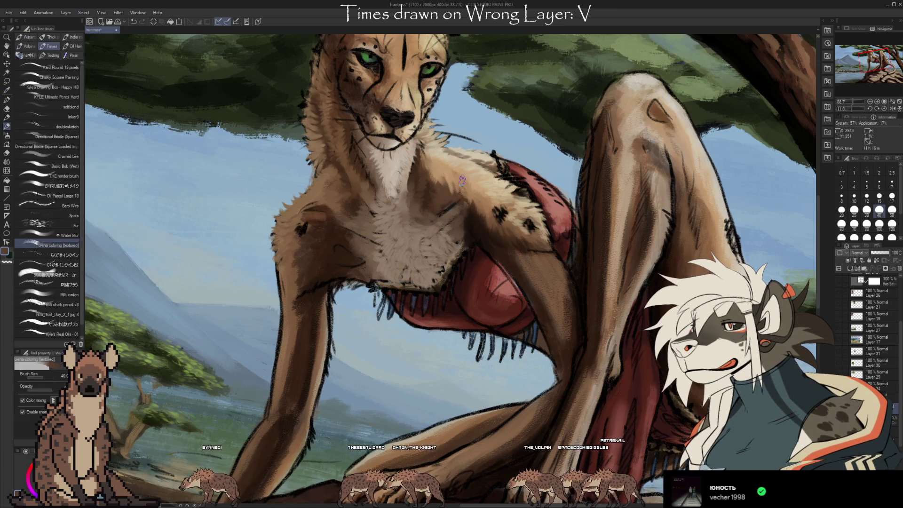
pyautogui.press('i')
pyautogui.click(454, 181)
pyautogui.press('b')
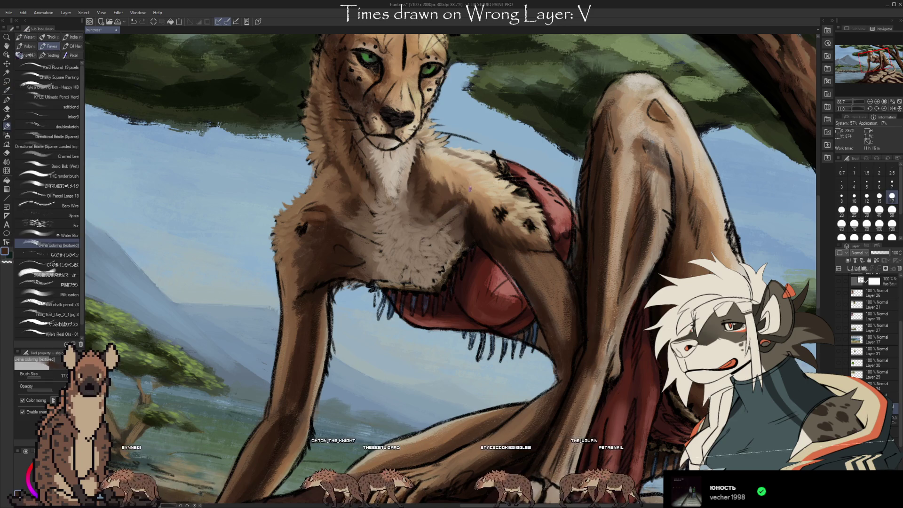
pyautogui.keyDown('alt'); pyautogui.click(446, 197); pyautogui.keyUp('alt')
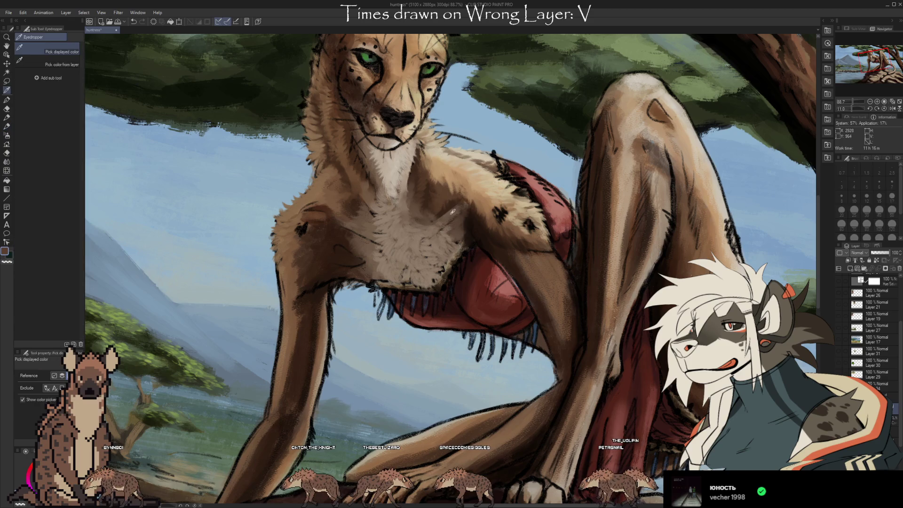
pyautogui.keyDown('alt'); pyautogui.click(474, 192); pyautogui.keyUp('alt')
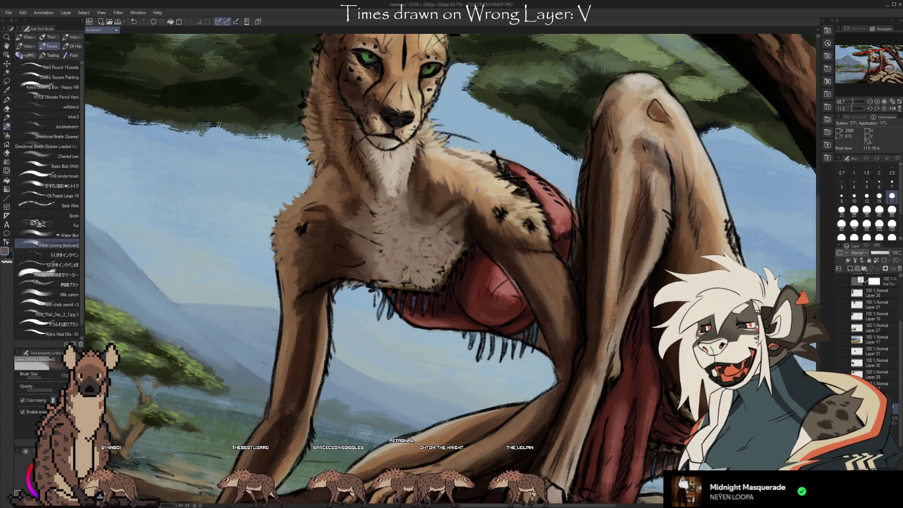
pyautogui.moveTo(603, 298)
pyautogui.mouseDown()
pyautogui.moveTo(590, 340)
pyautogui.moveTo(603, 318)
pyautogui.mouseUp()
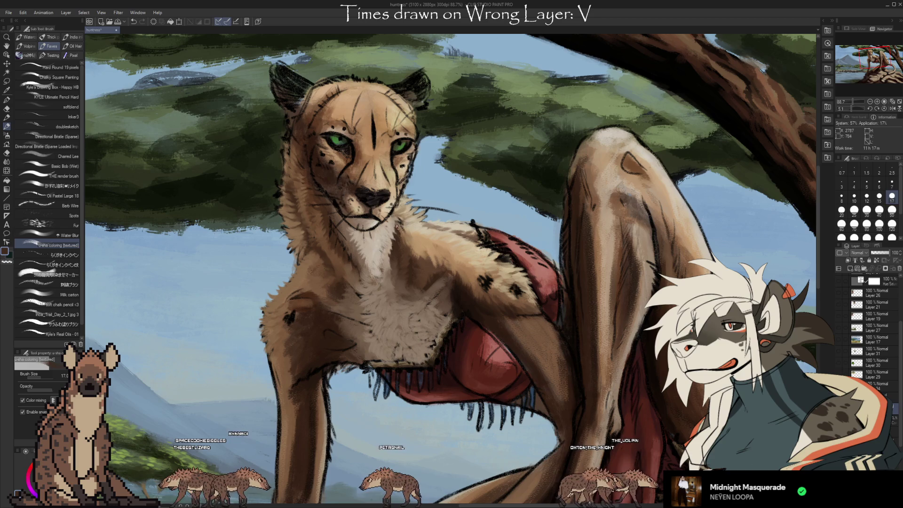
# - Paint light cream highlights on the chest, then bring the head into view and zoom toward the face
pyautogui.keyDown('alt'); pyautogui.click(362, 262); pyautogui.keyUp('alt')
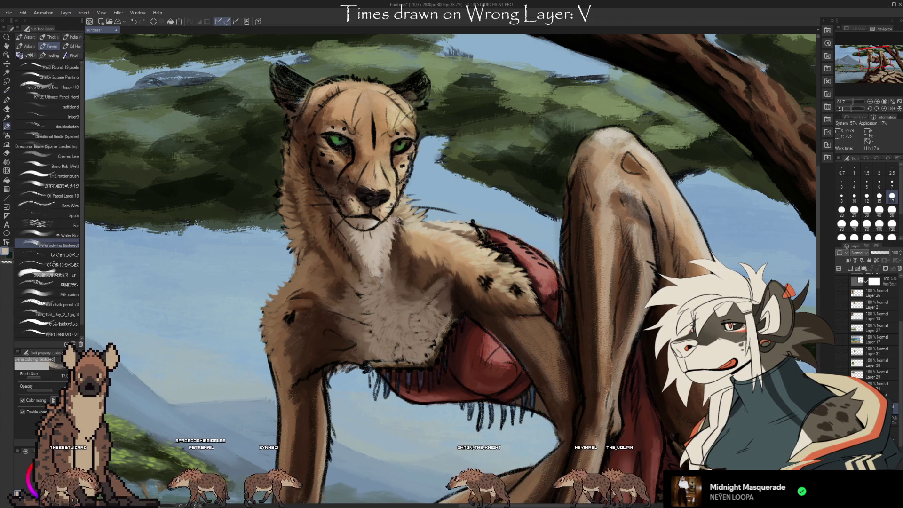
pyautogui.moveTo(469, 184); pyautogui.dragTo(496, 252)
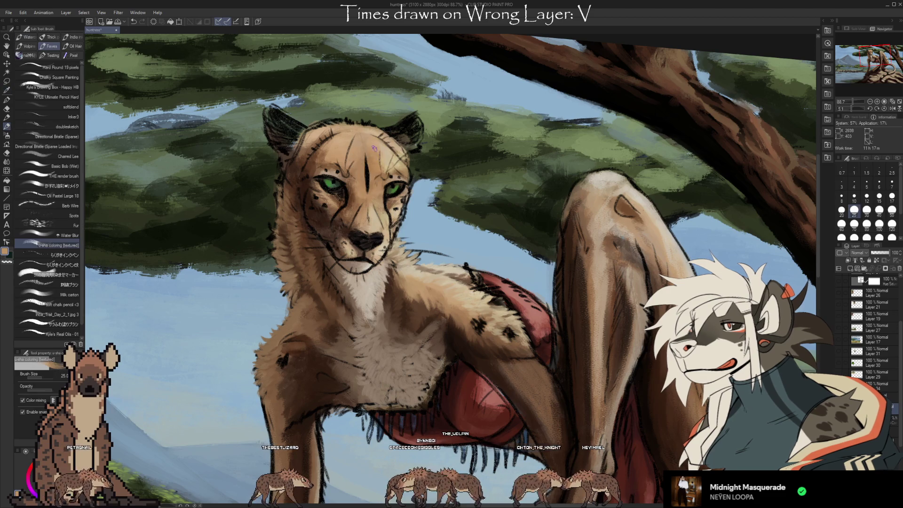
pyautogui.scroll(2, 391, 137)
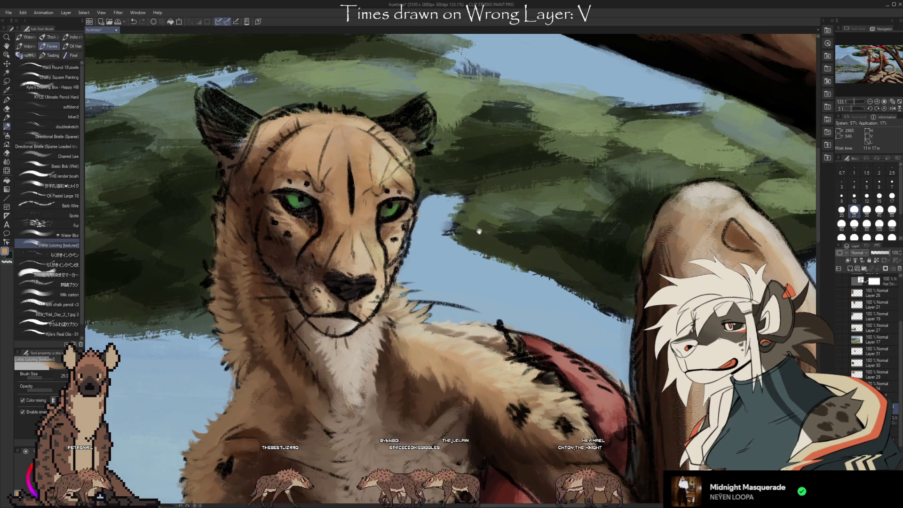
# - Paint small tan fur strokes above the cheetah's right eye, sampling light tan tones from the brow
pyautogui.scroll(2, 396, 179)
pyautogui.keyDown('alt'); pyautogui.click(399, 194); pyautogui.keyUp('alt')
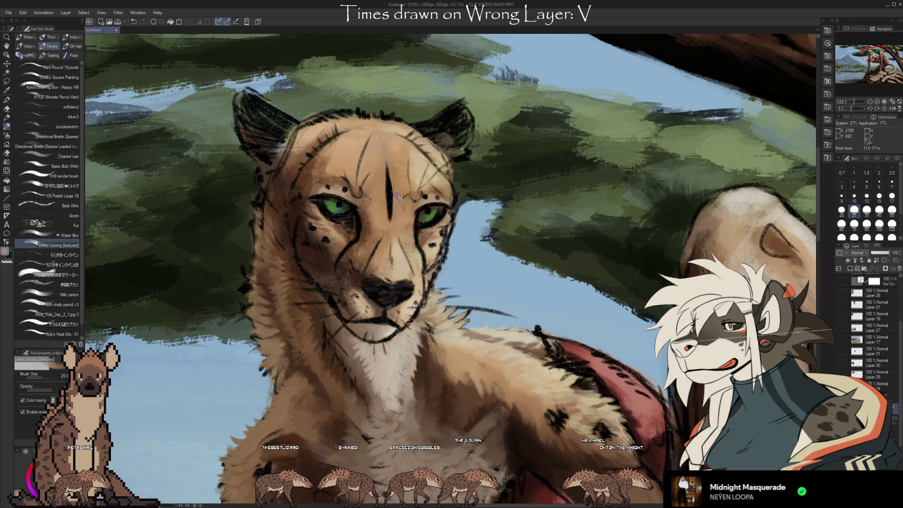
pyautogui.keyDown('alt'); pyautogui.click(436, 188); pyautogui.keyUp('alt')
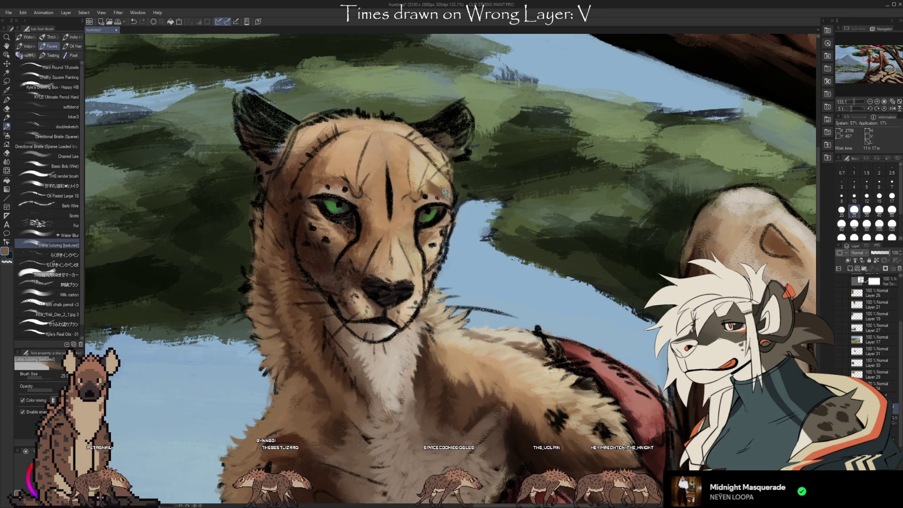
pyautogui.keyDown('alt'); pyautogui.click(444, 189); pyautogui.keyUp('alt')
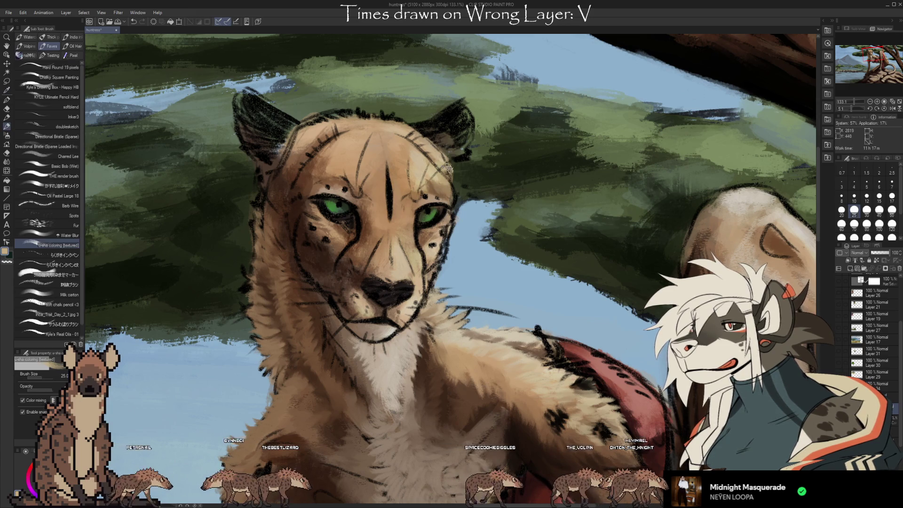
pyautogui.keyDown('alt'); pyautogui.click(430, 170); pyautogui.keyUp('alt')
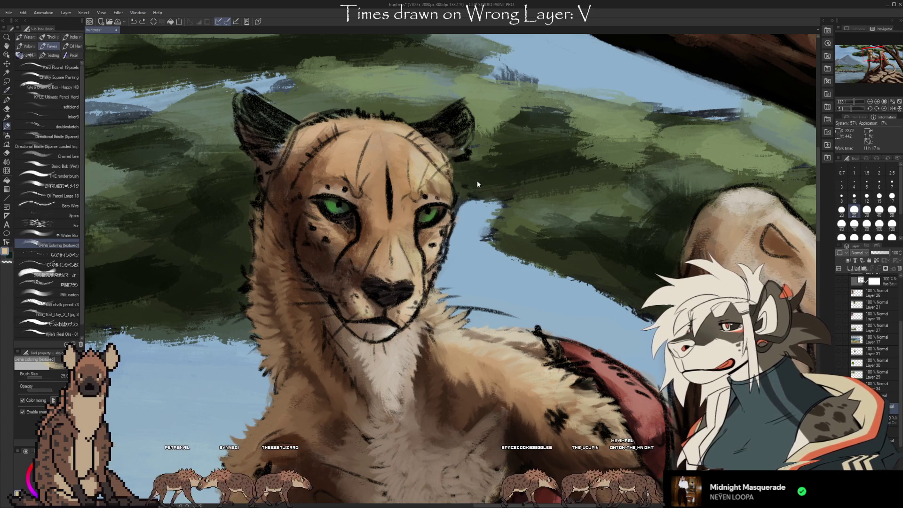
pyautogui.keyDown('alt'); pyautogui.click(431, 172); pyautogui.keyUp('alt')
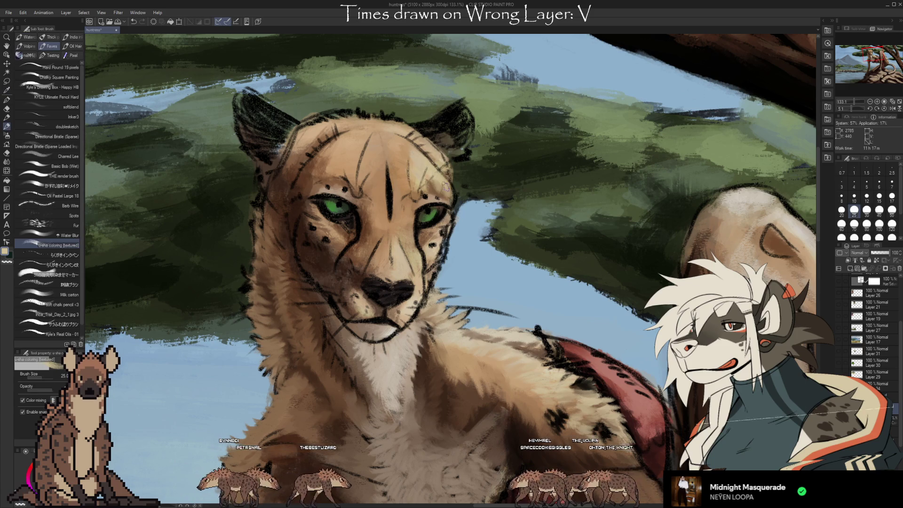
pyautogui.keyDown('alt'); pyautogui.click(429, 170); pyautogui.keyUp('alt')
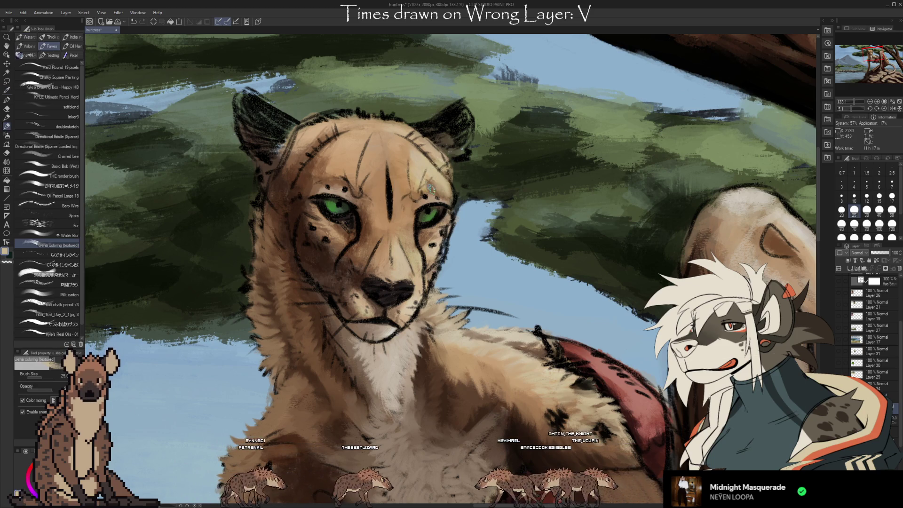